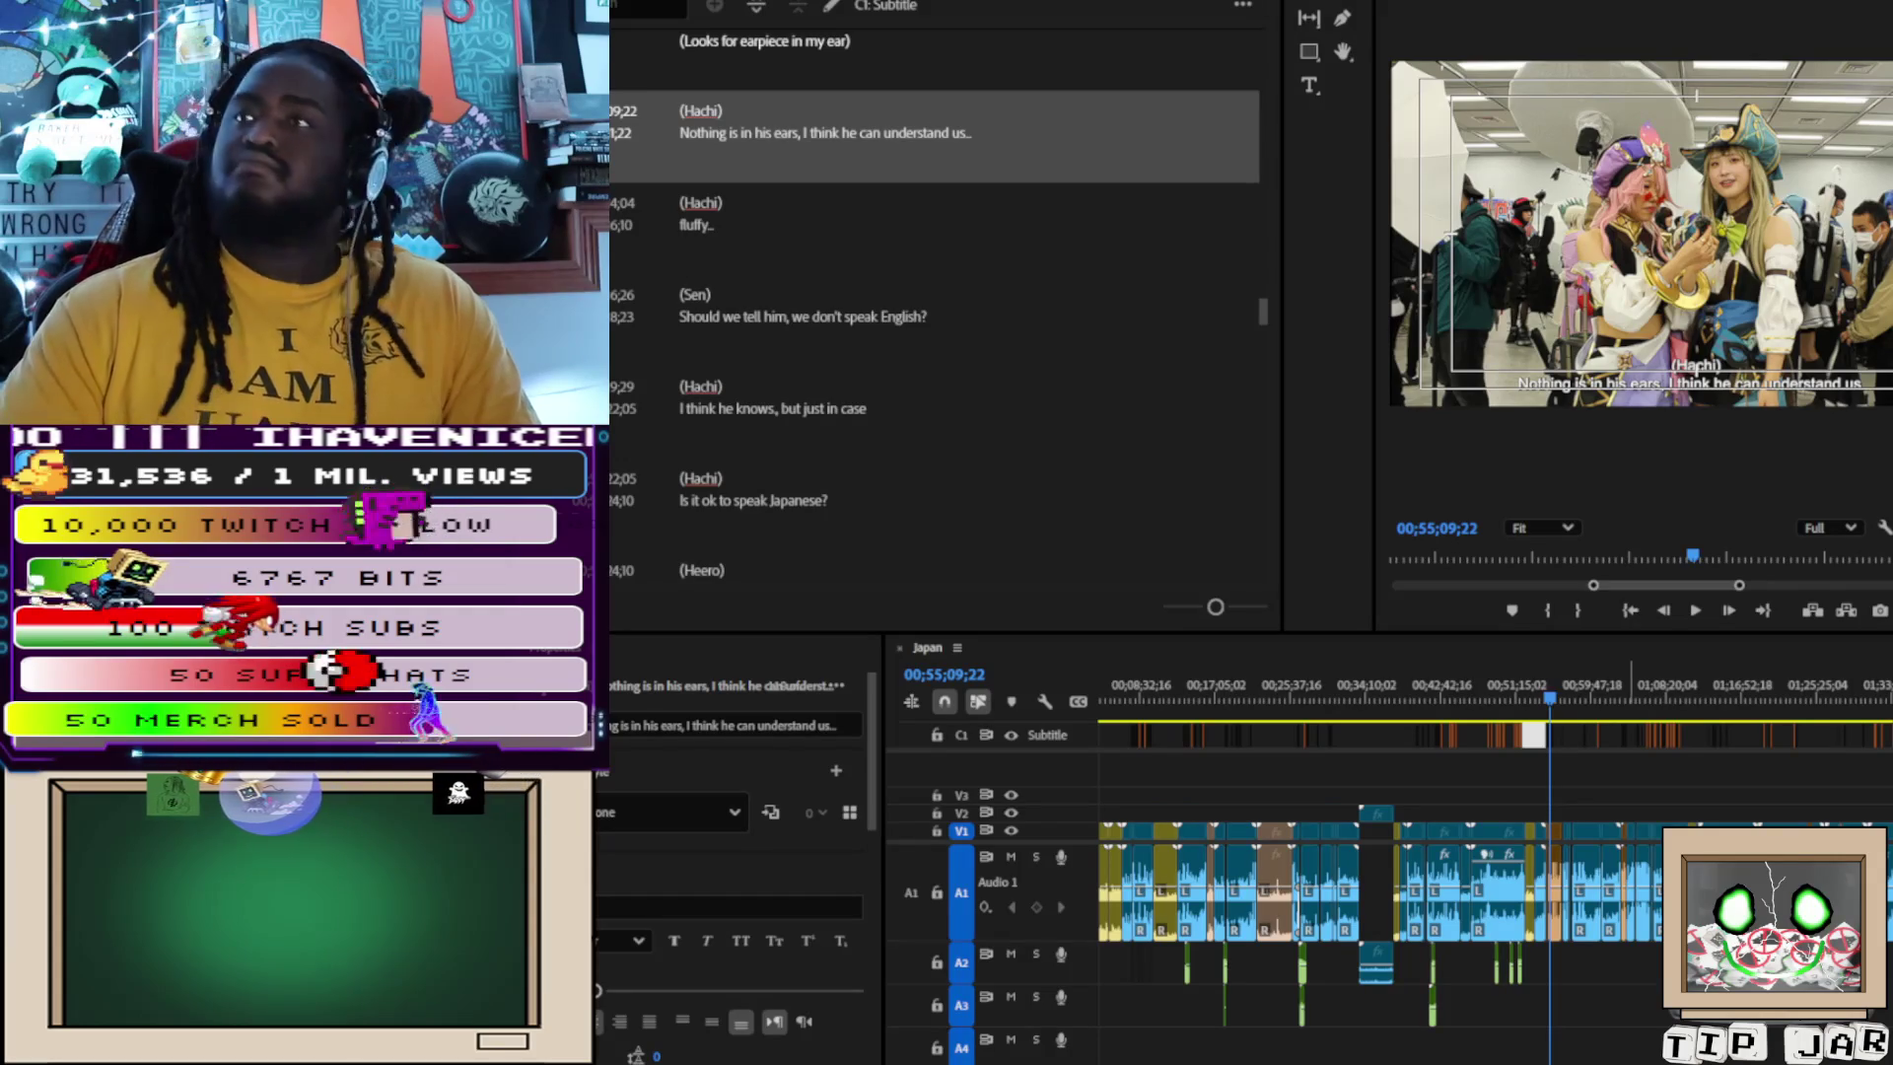
- Correct the misspelled word to 'excited' in the Sen & Hachi 'first ever cosplay' caption
scroll(935, 315, "down", 5)
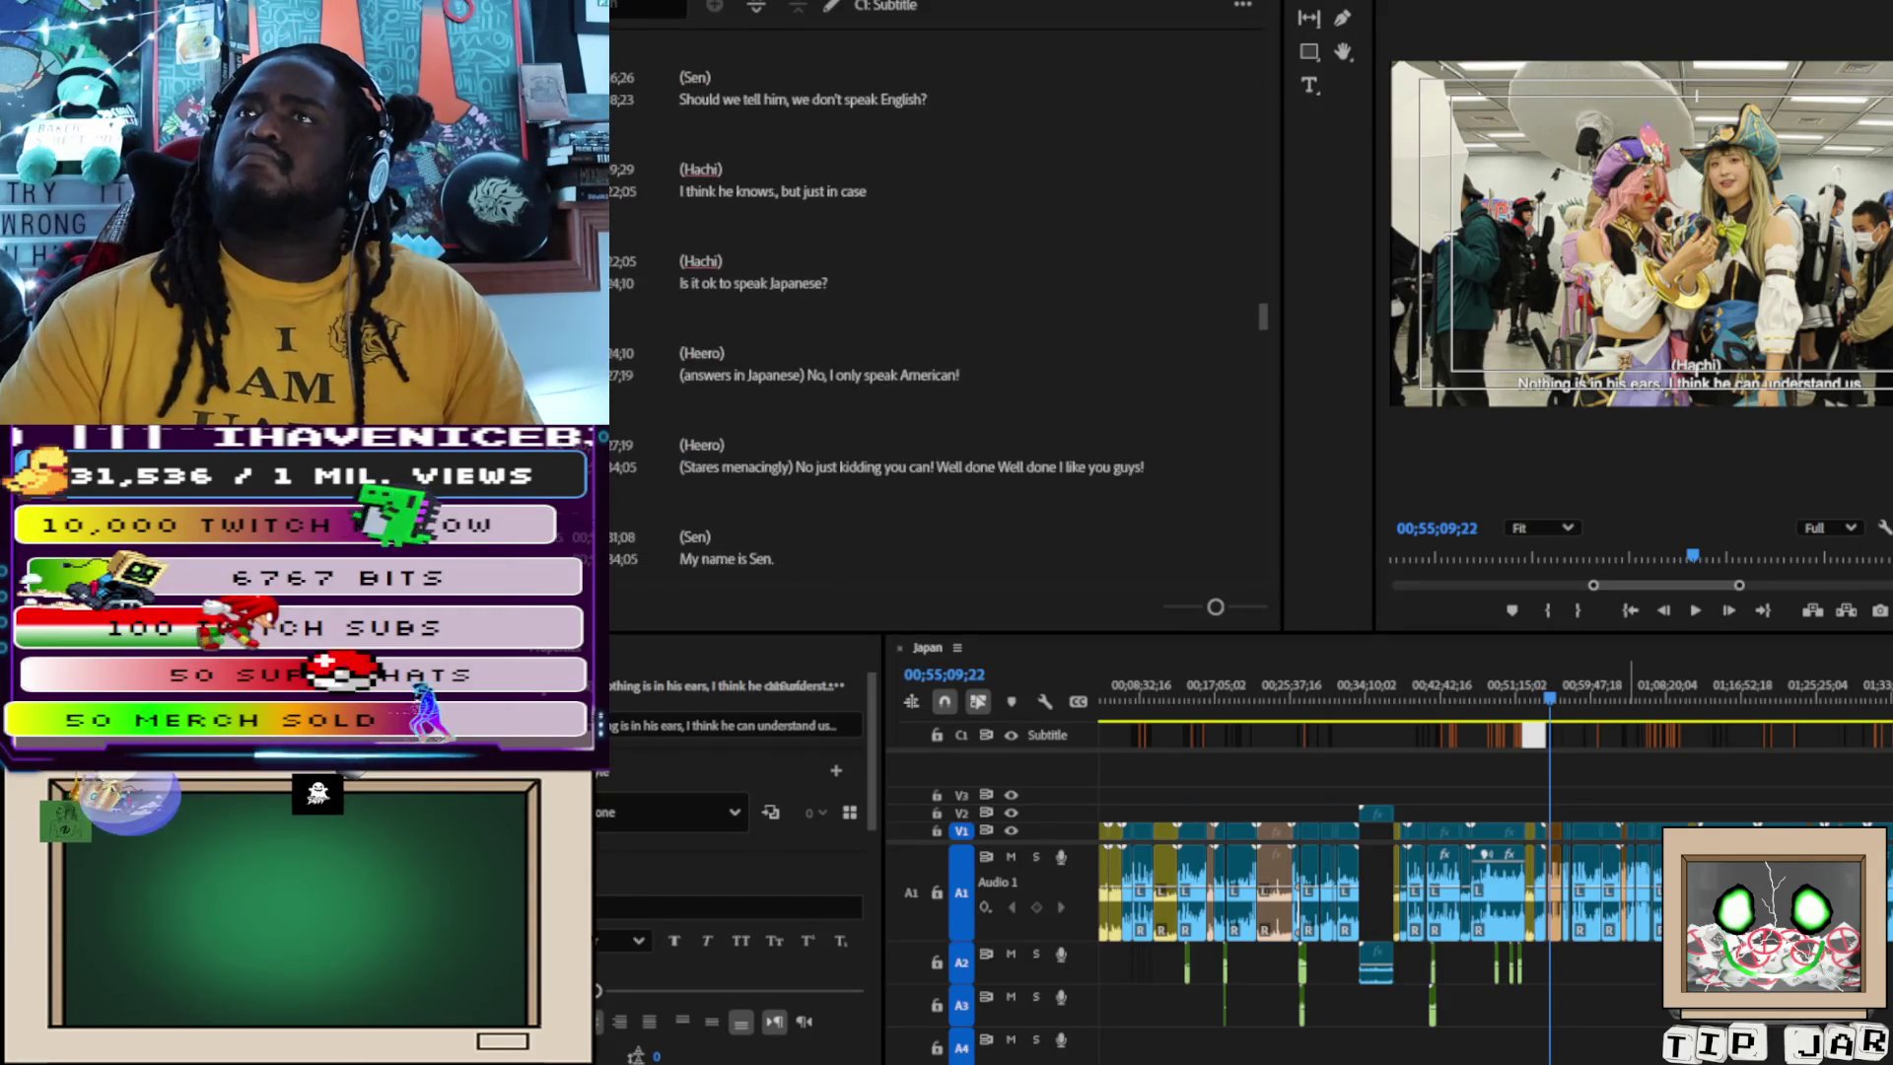
scroll(937, 316, "down", 1)
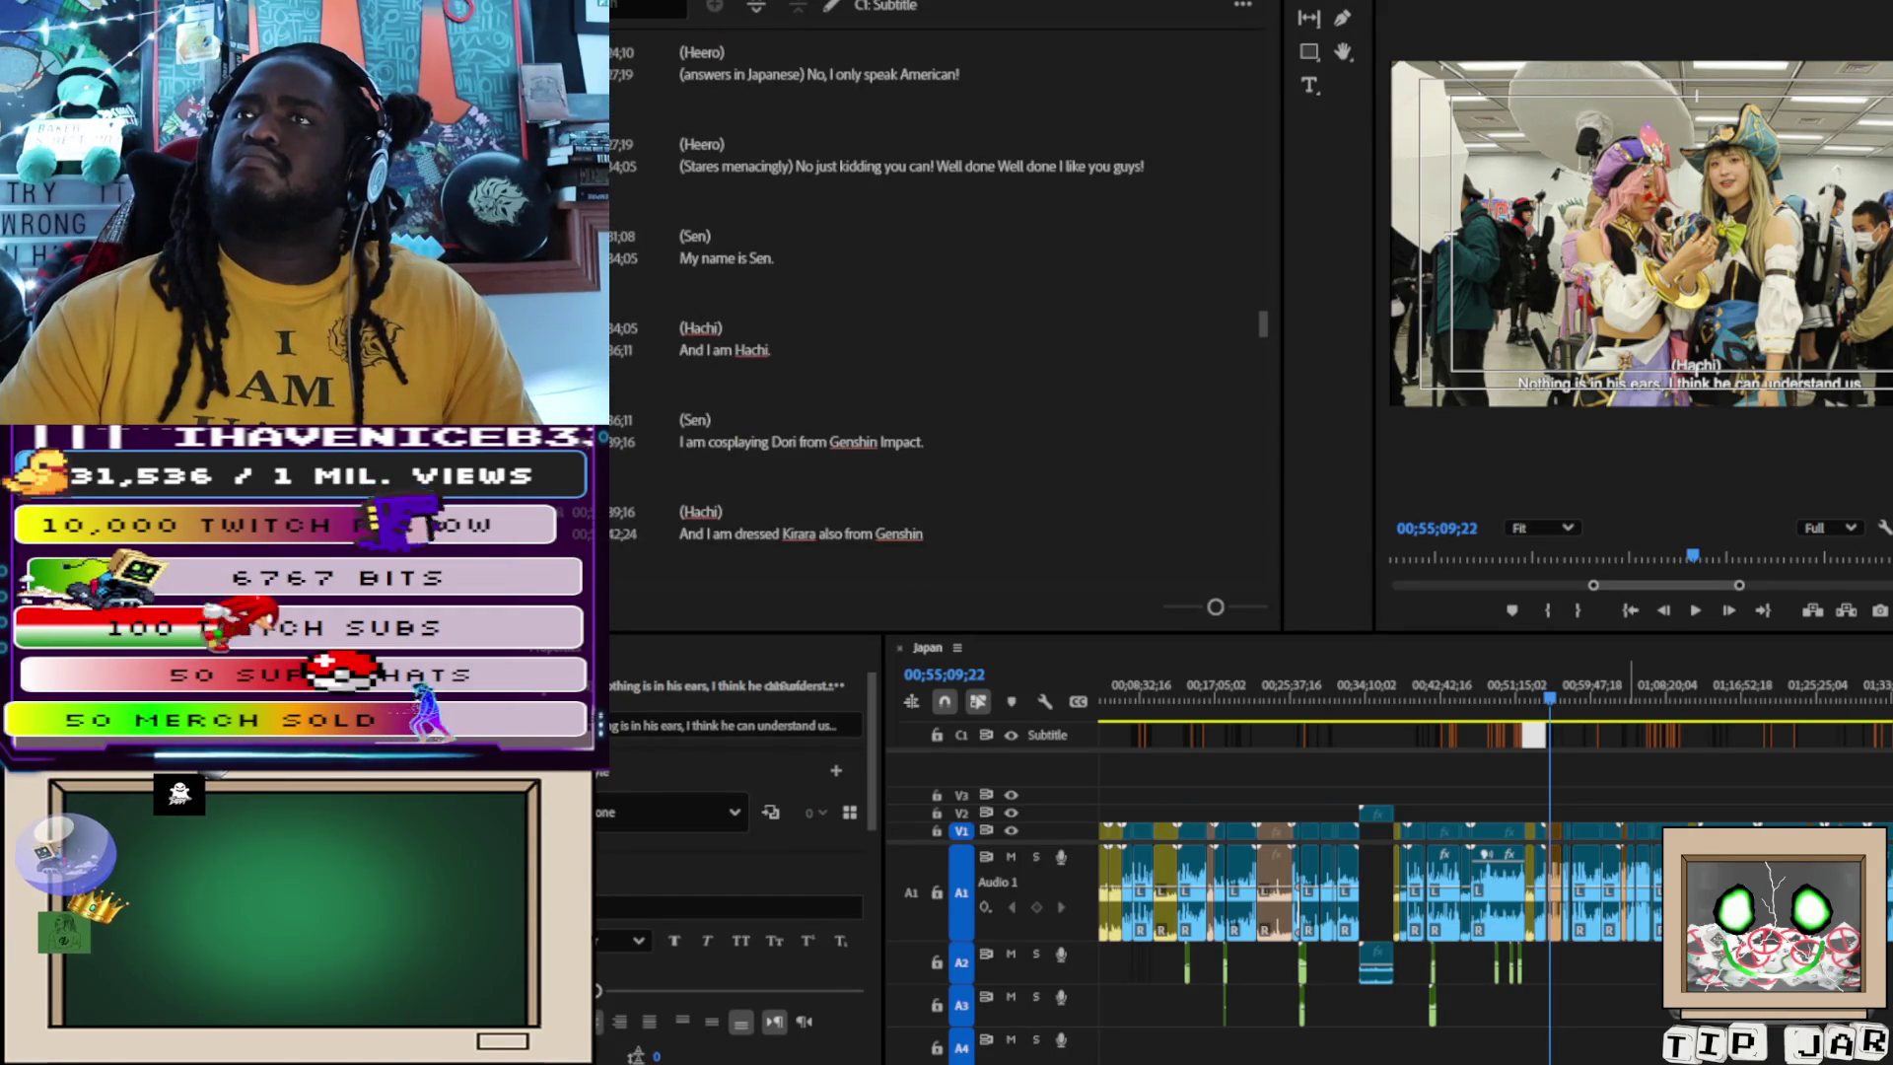
scroll(937, 315, "down", 3)
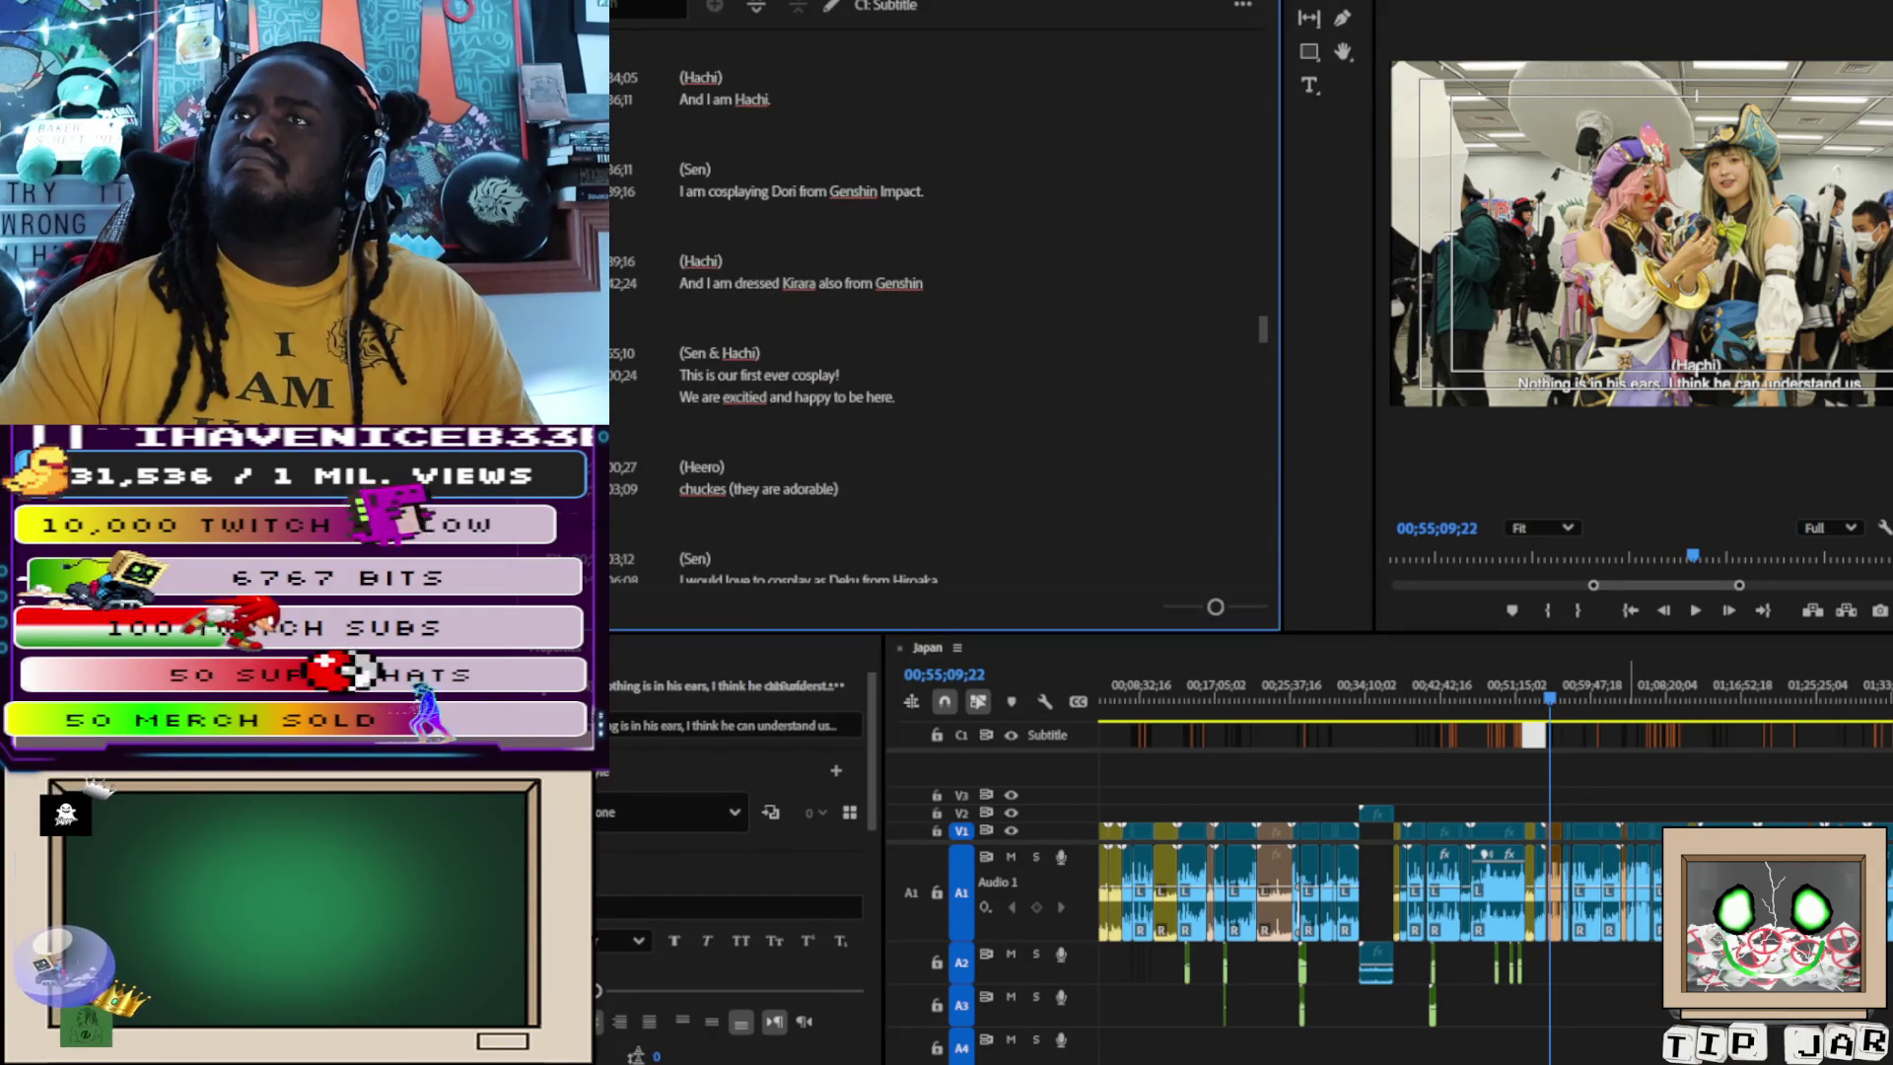
left_click(744, 399)
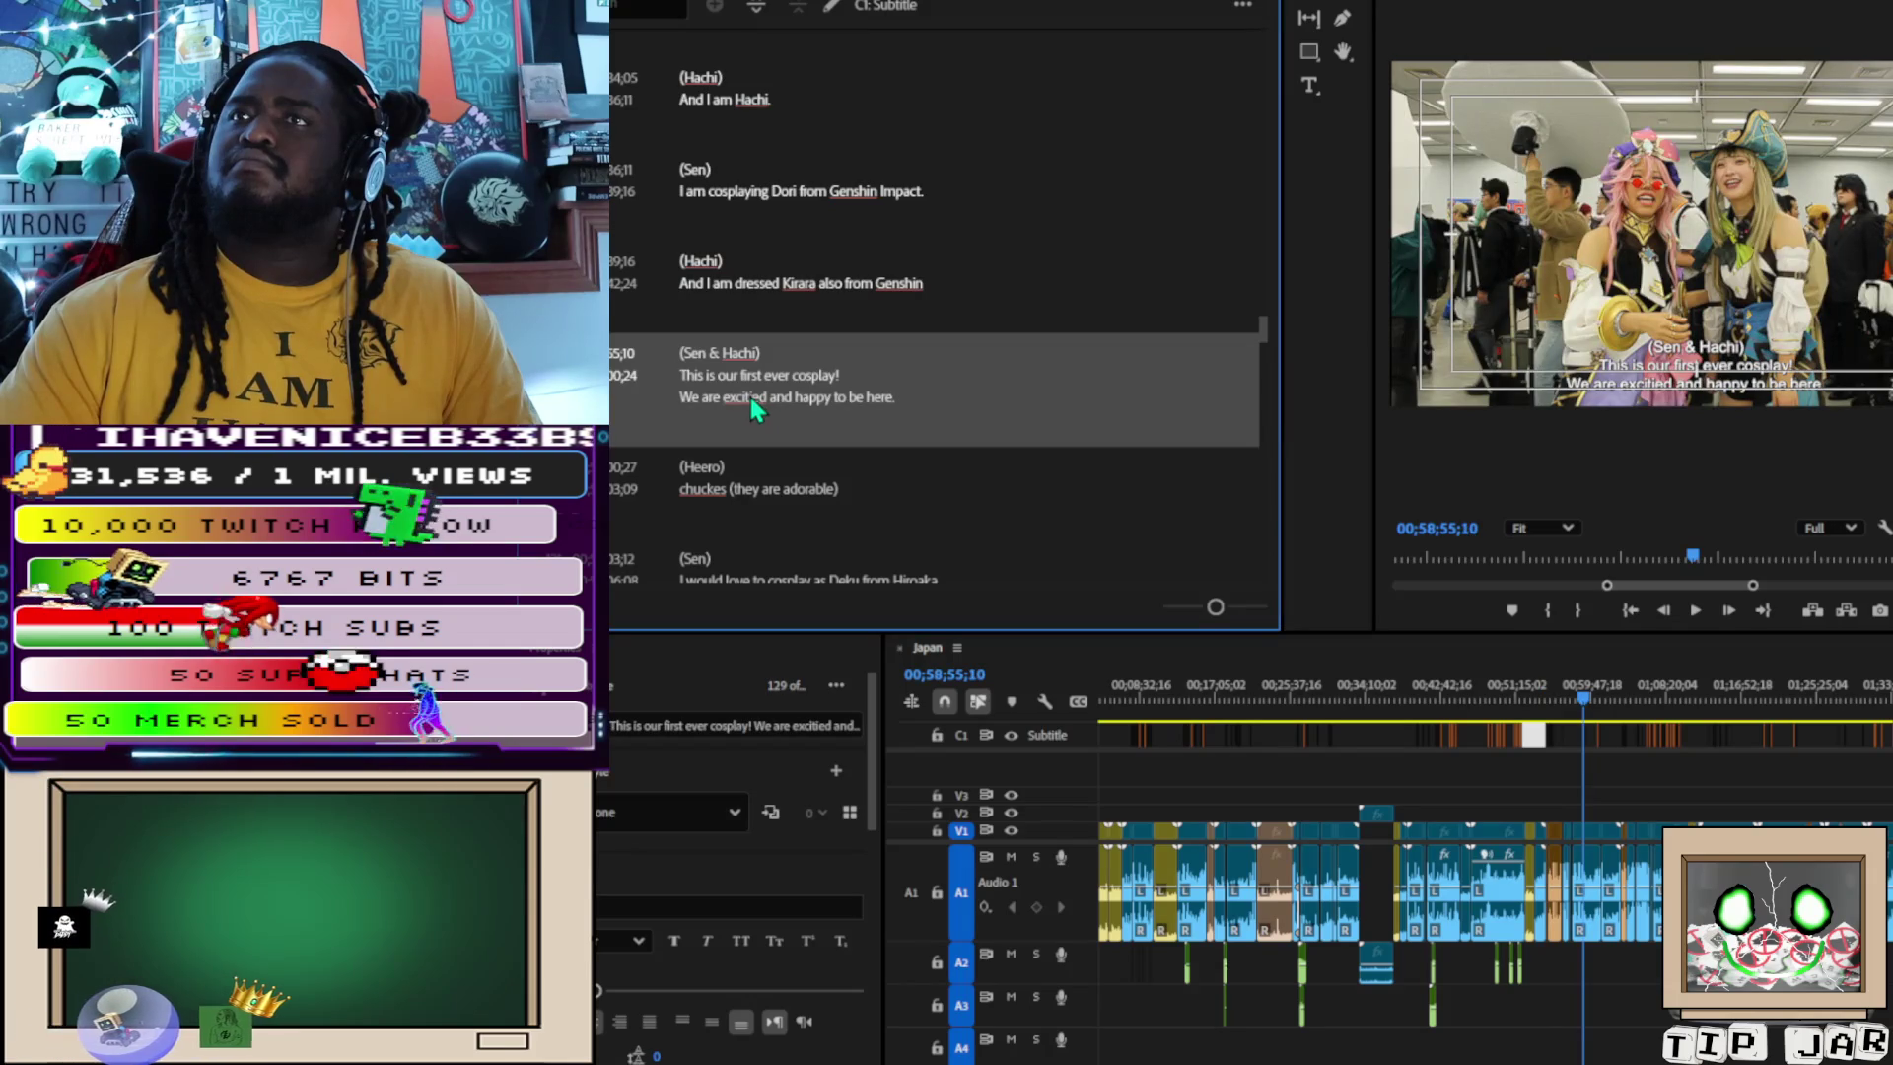
type("i")
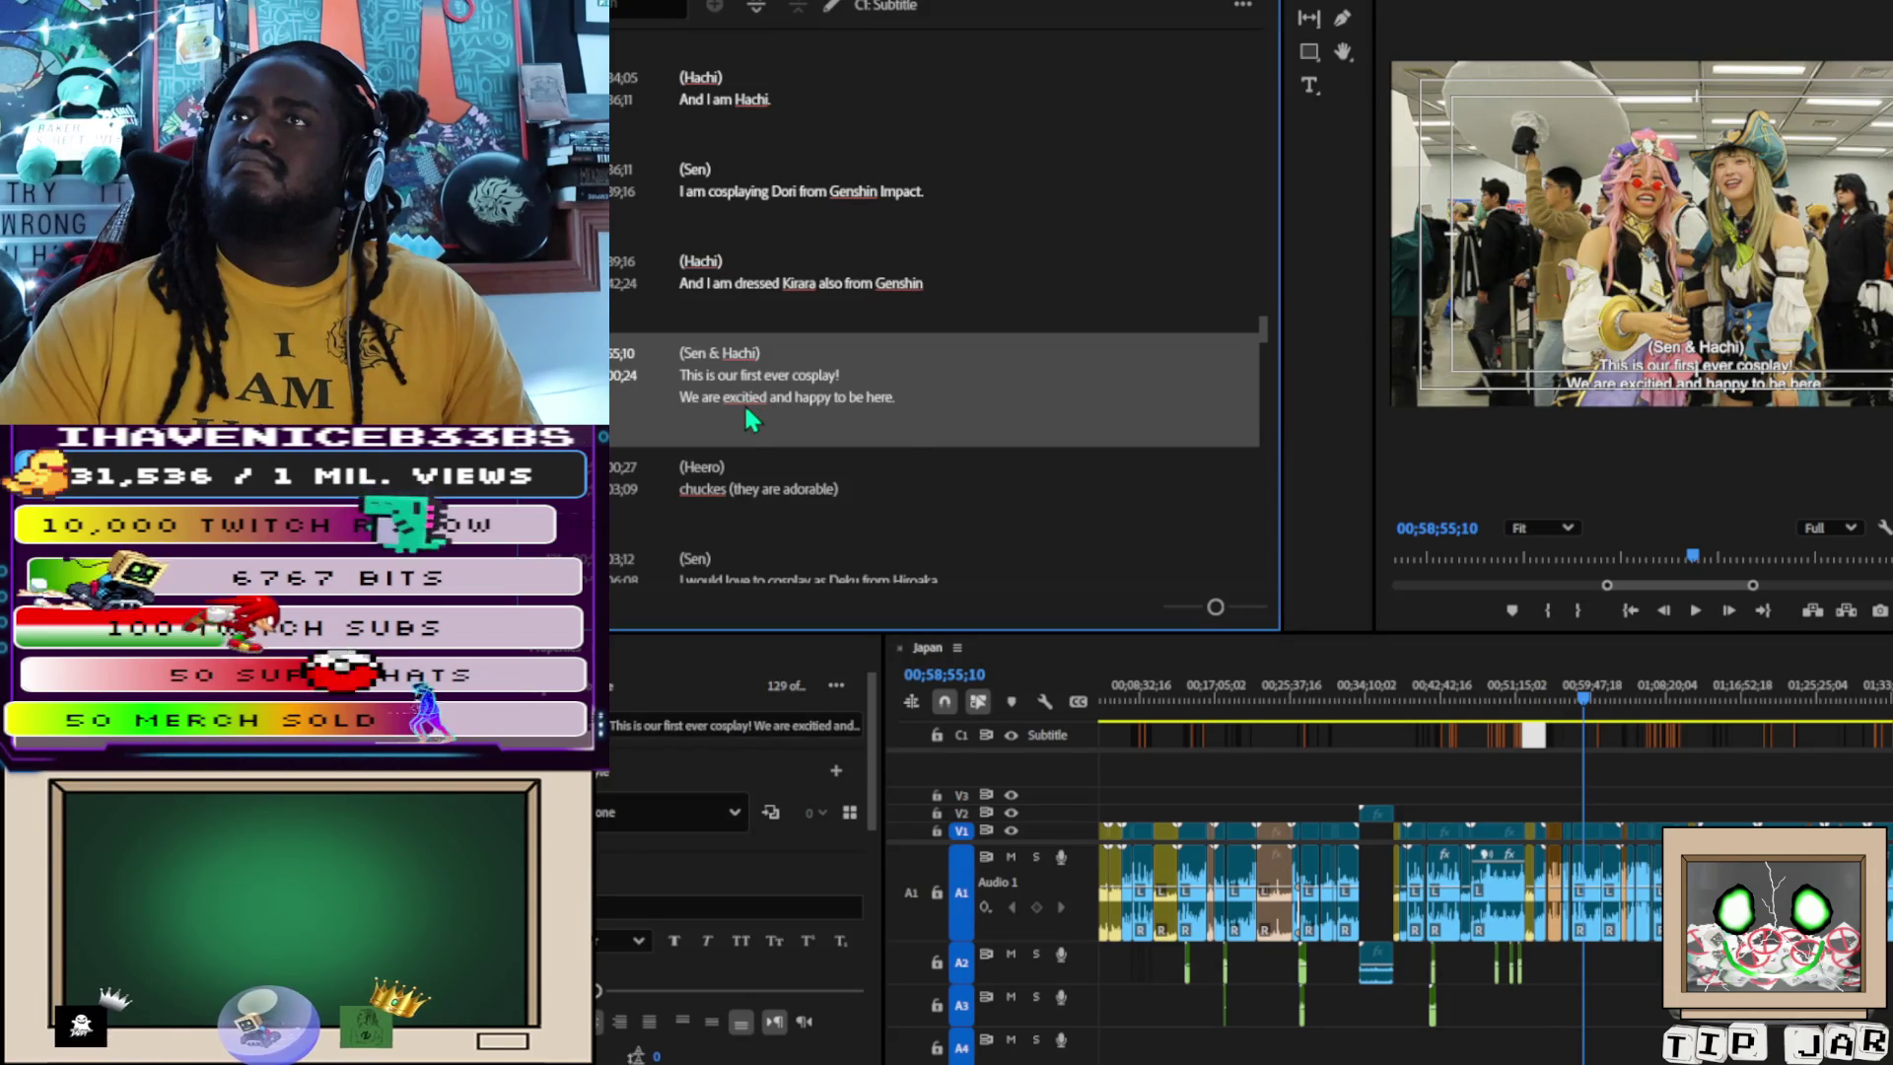
right_click(747, 410)
left_click(758, 382)
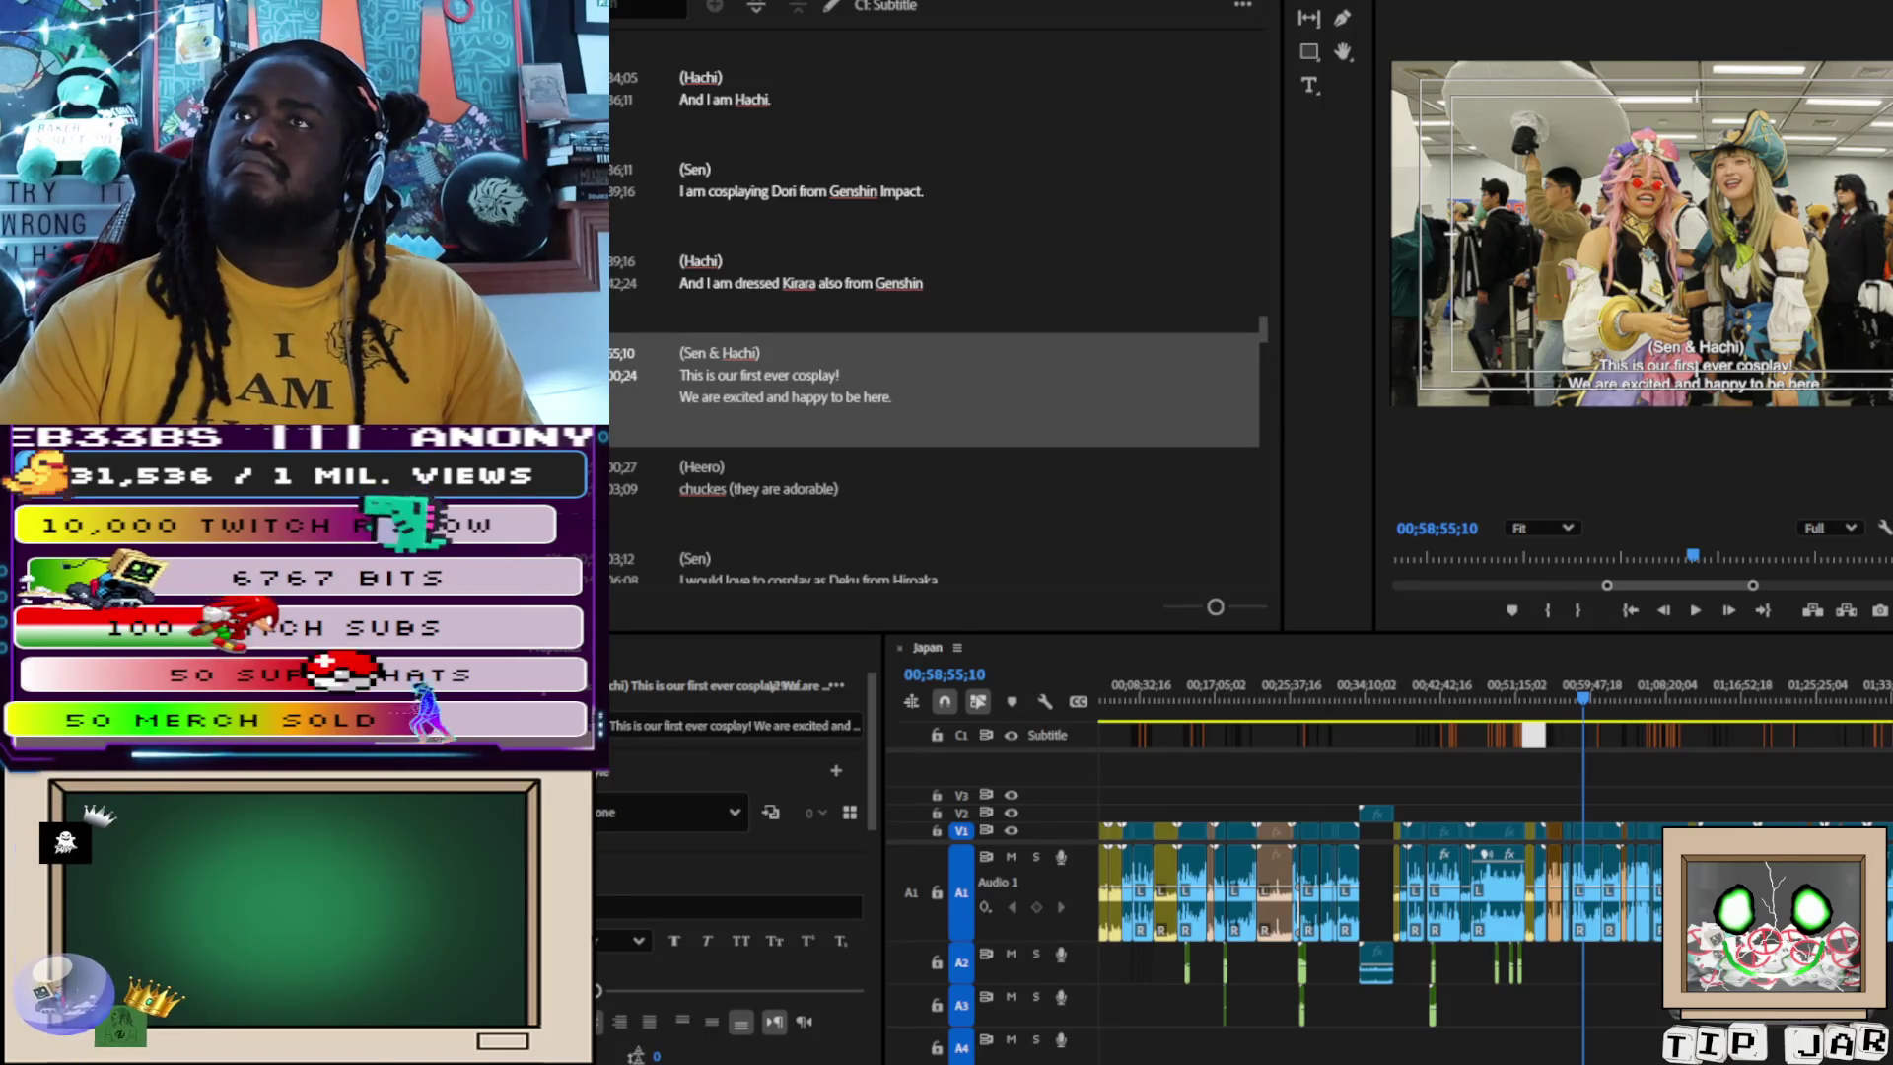
- Replace 'chuckes' with the suggested 'chuckles' in the Heero '(they are adorable)' caption
left_click(706, 493)
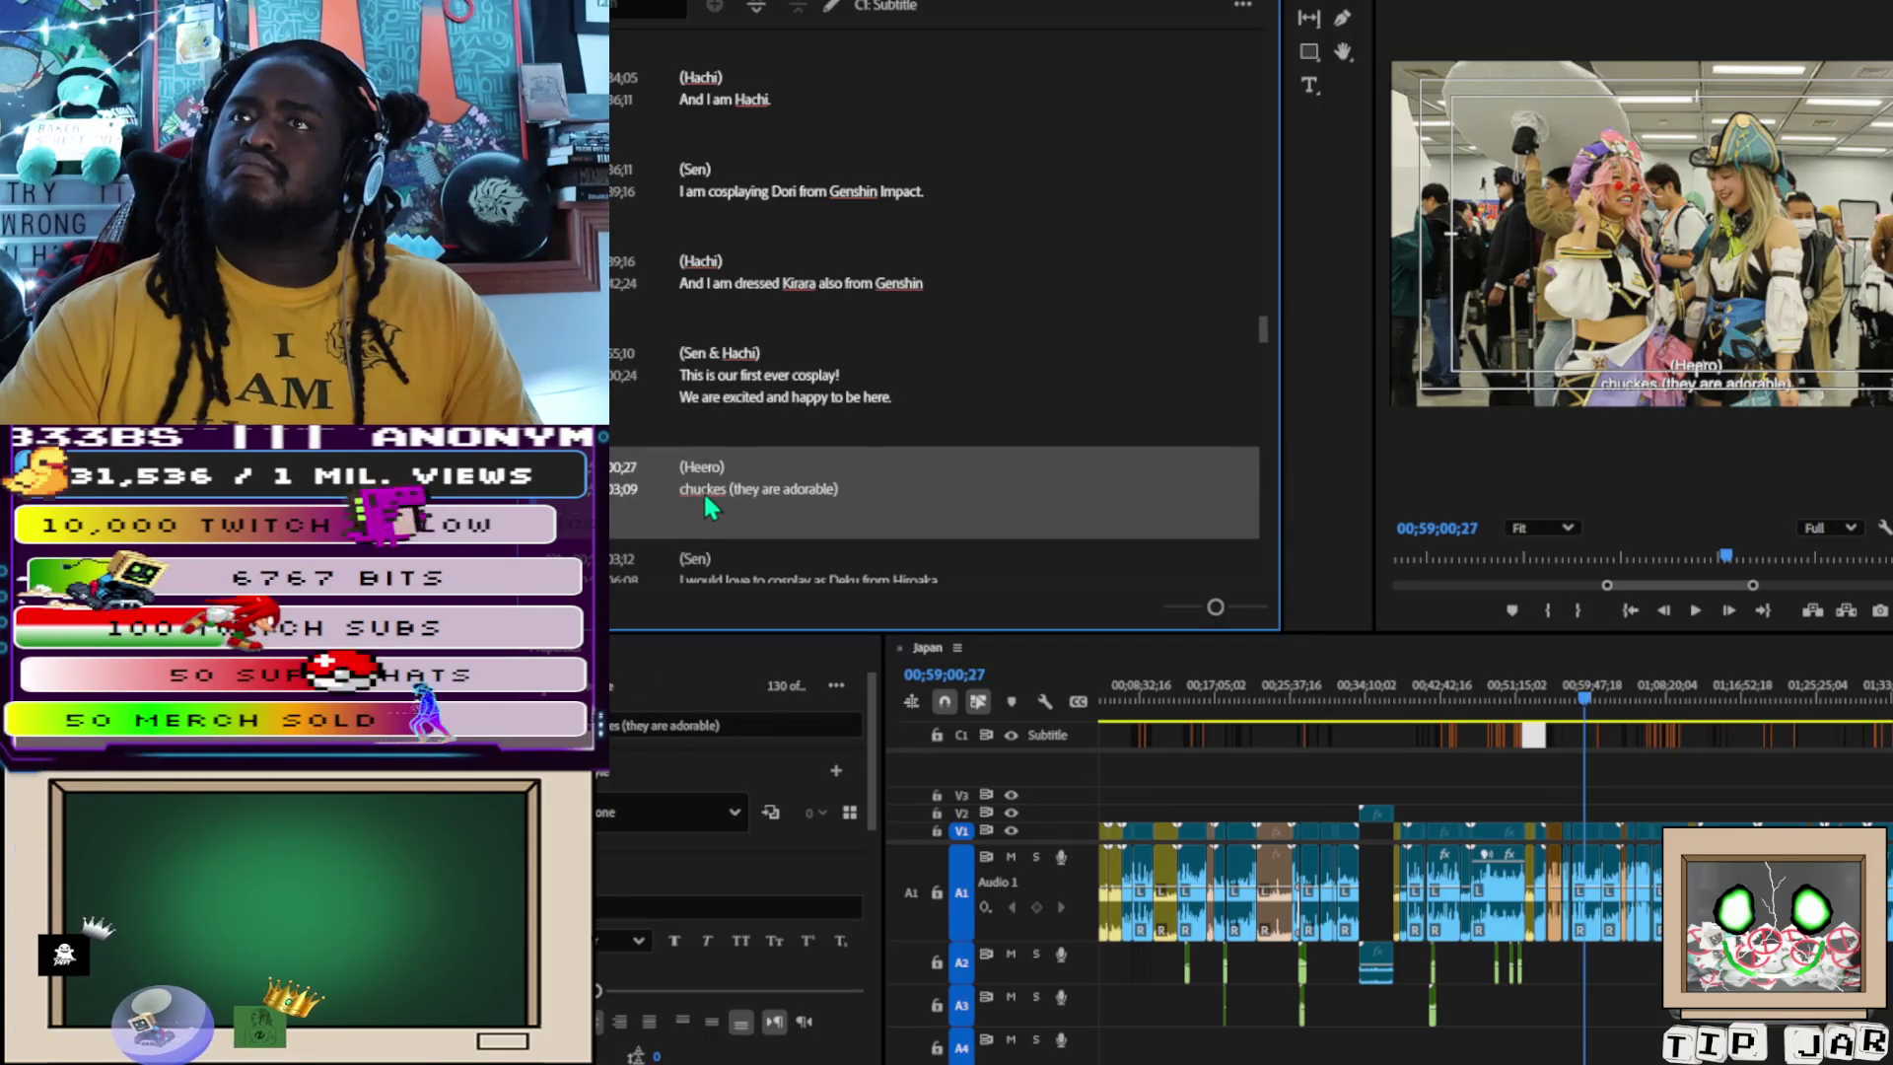
right_click(708, 503)
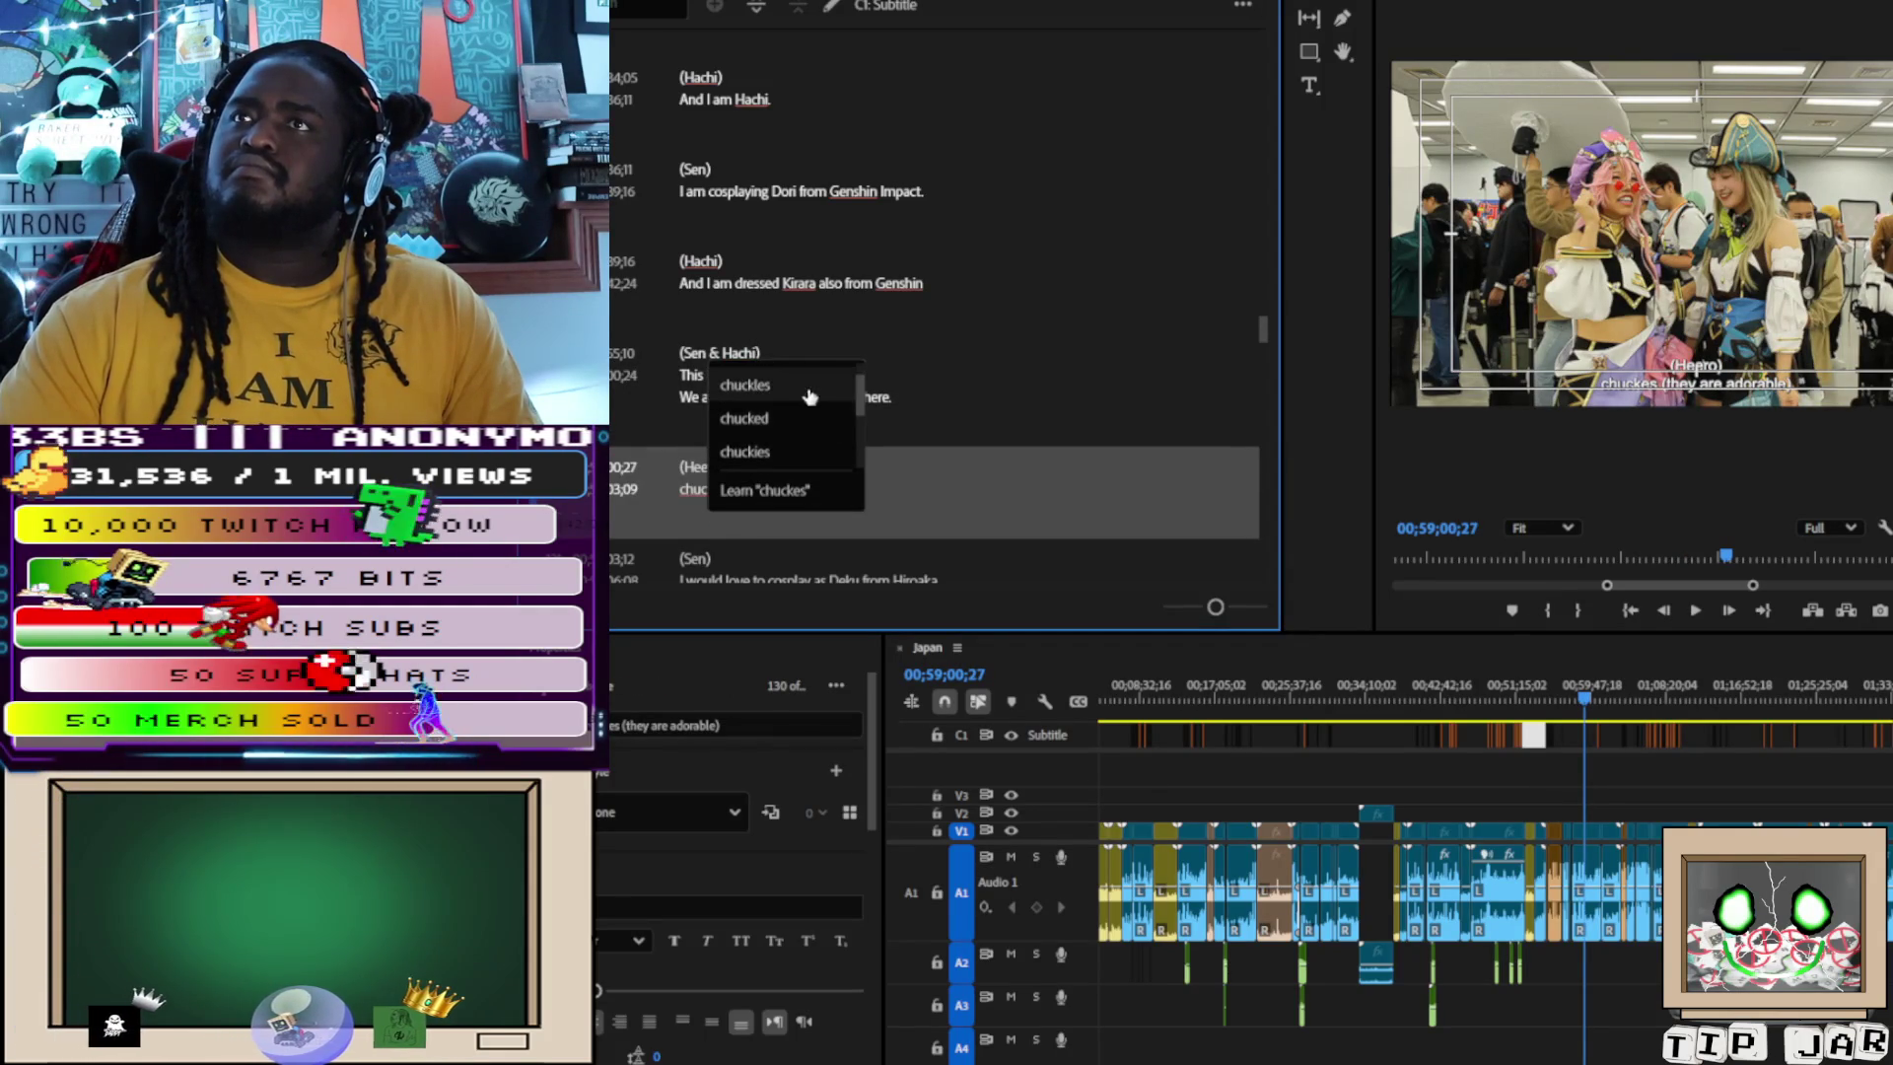
left_click(813, 415)
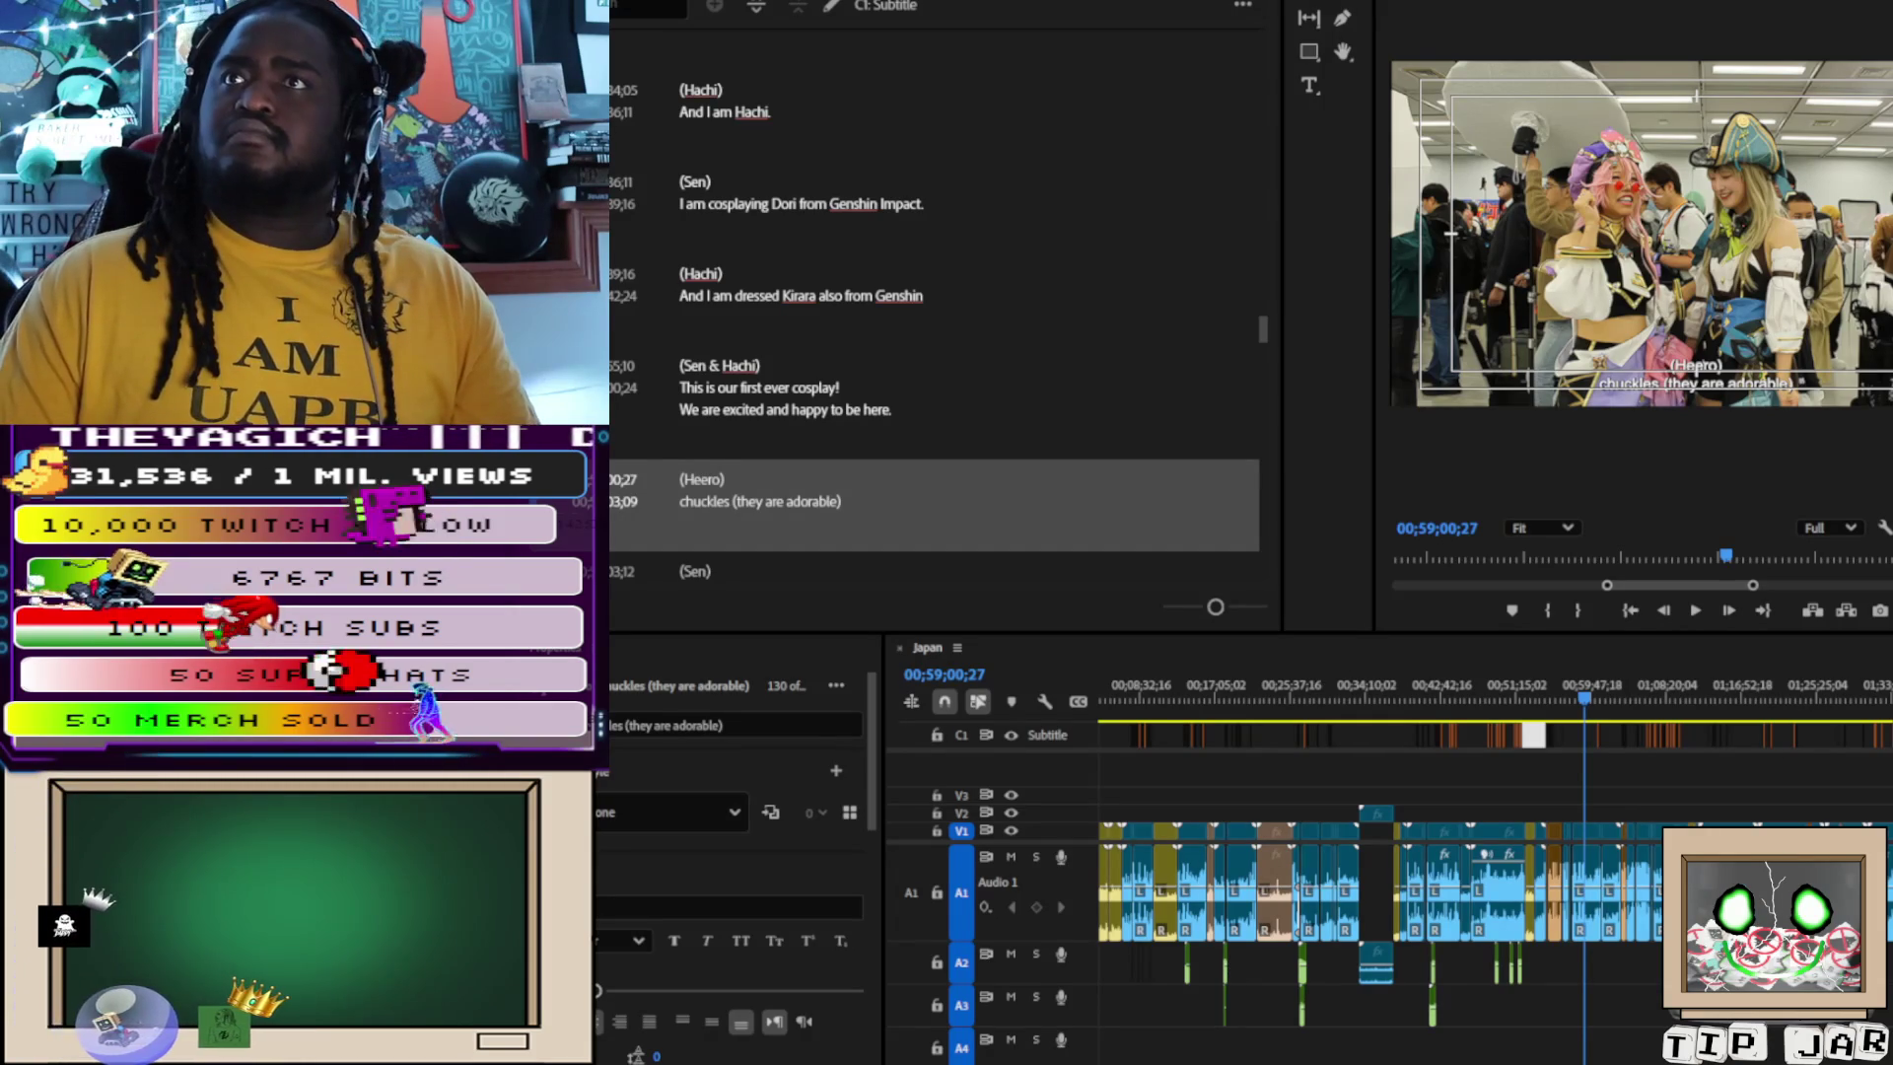
- Replace the misspelled show name 'Hiroaka' with 'MHA' in the Sen Deku caption
scroll(934, 325, "down", 2)
left_click(930, 424)
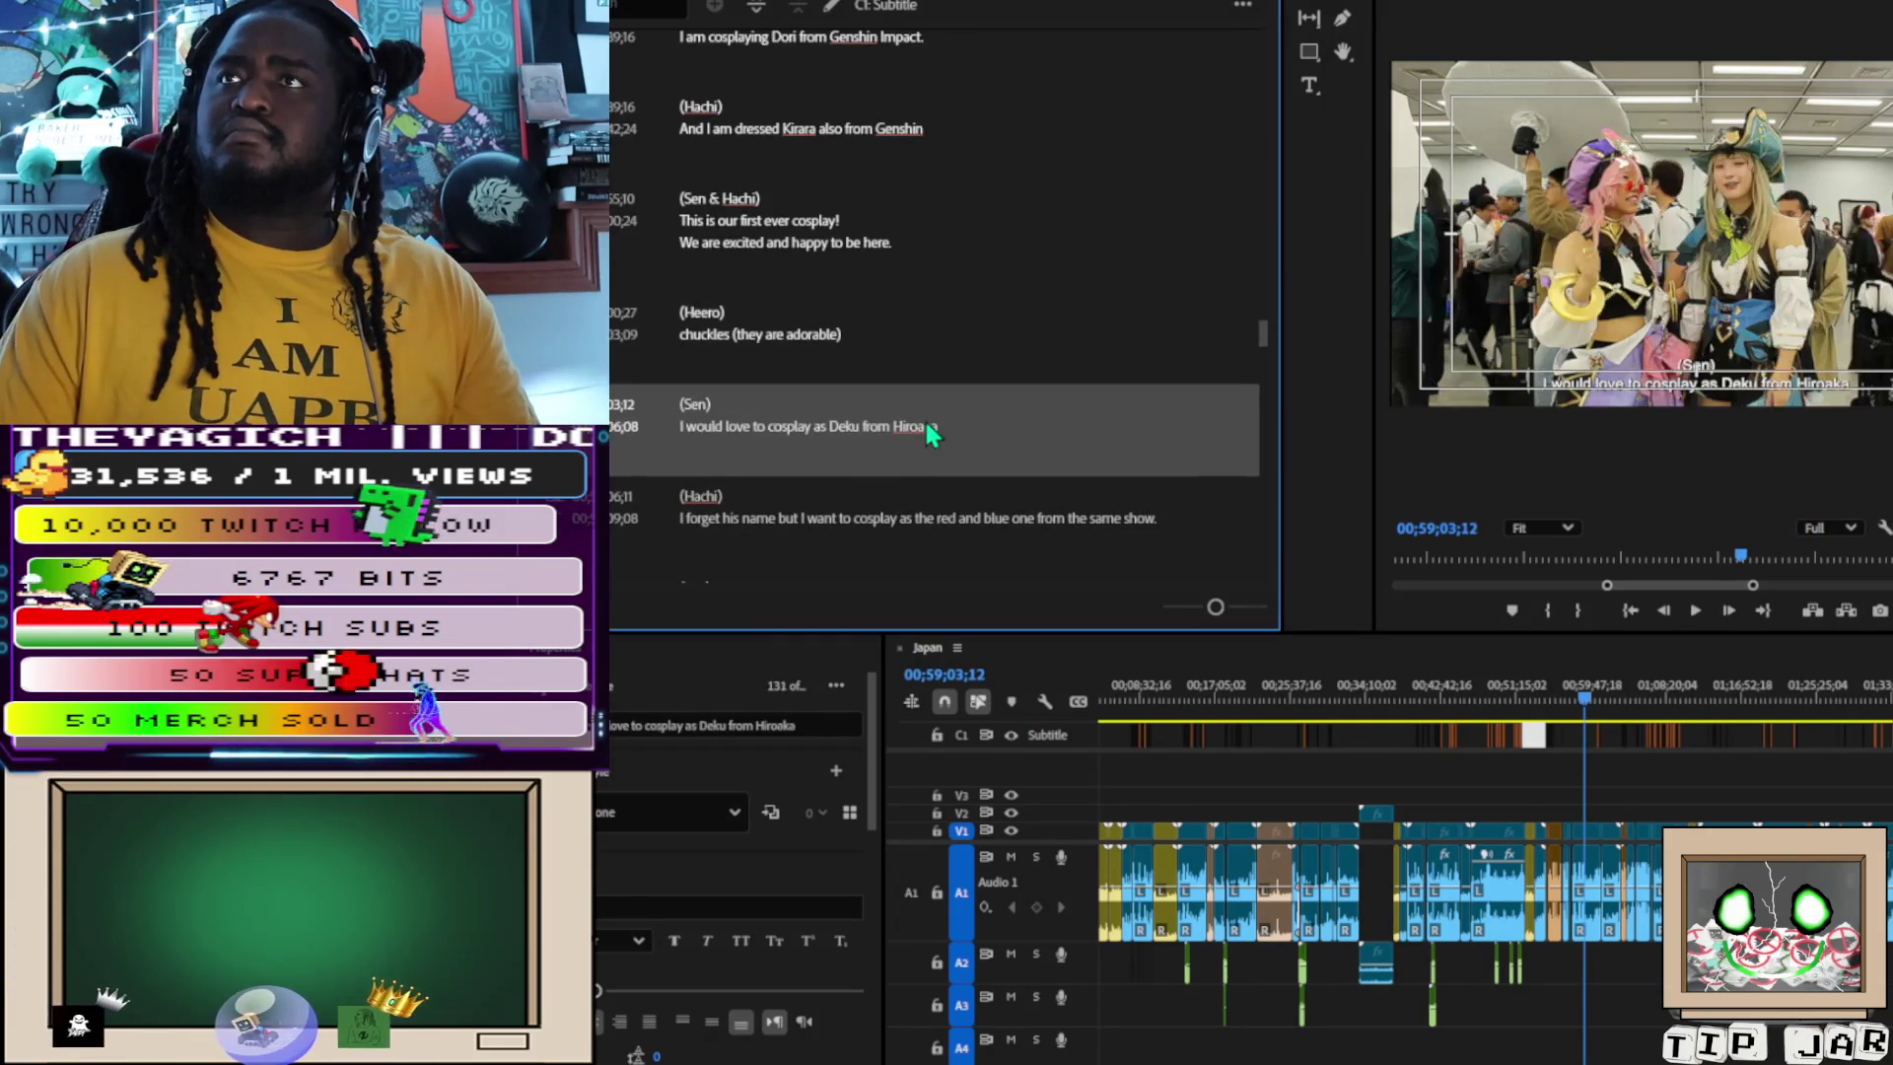
double_click(927, 423)
double_click(925, 423)
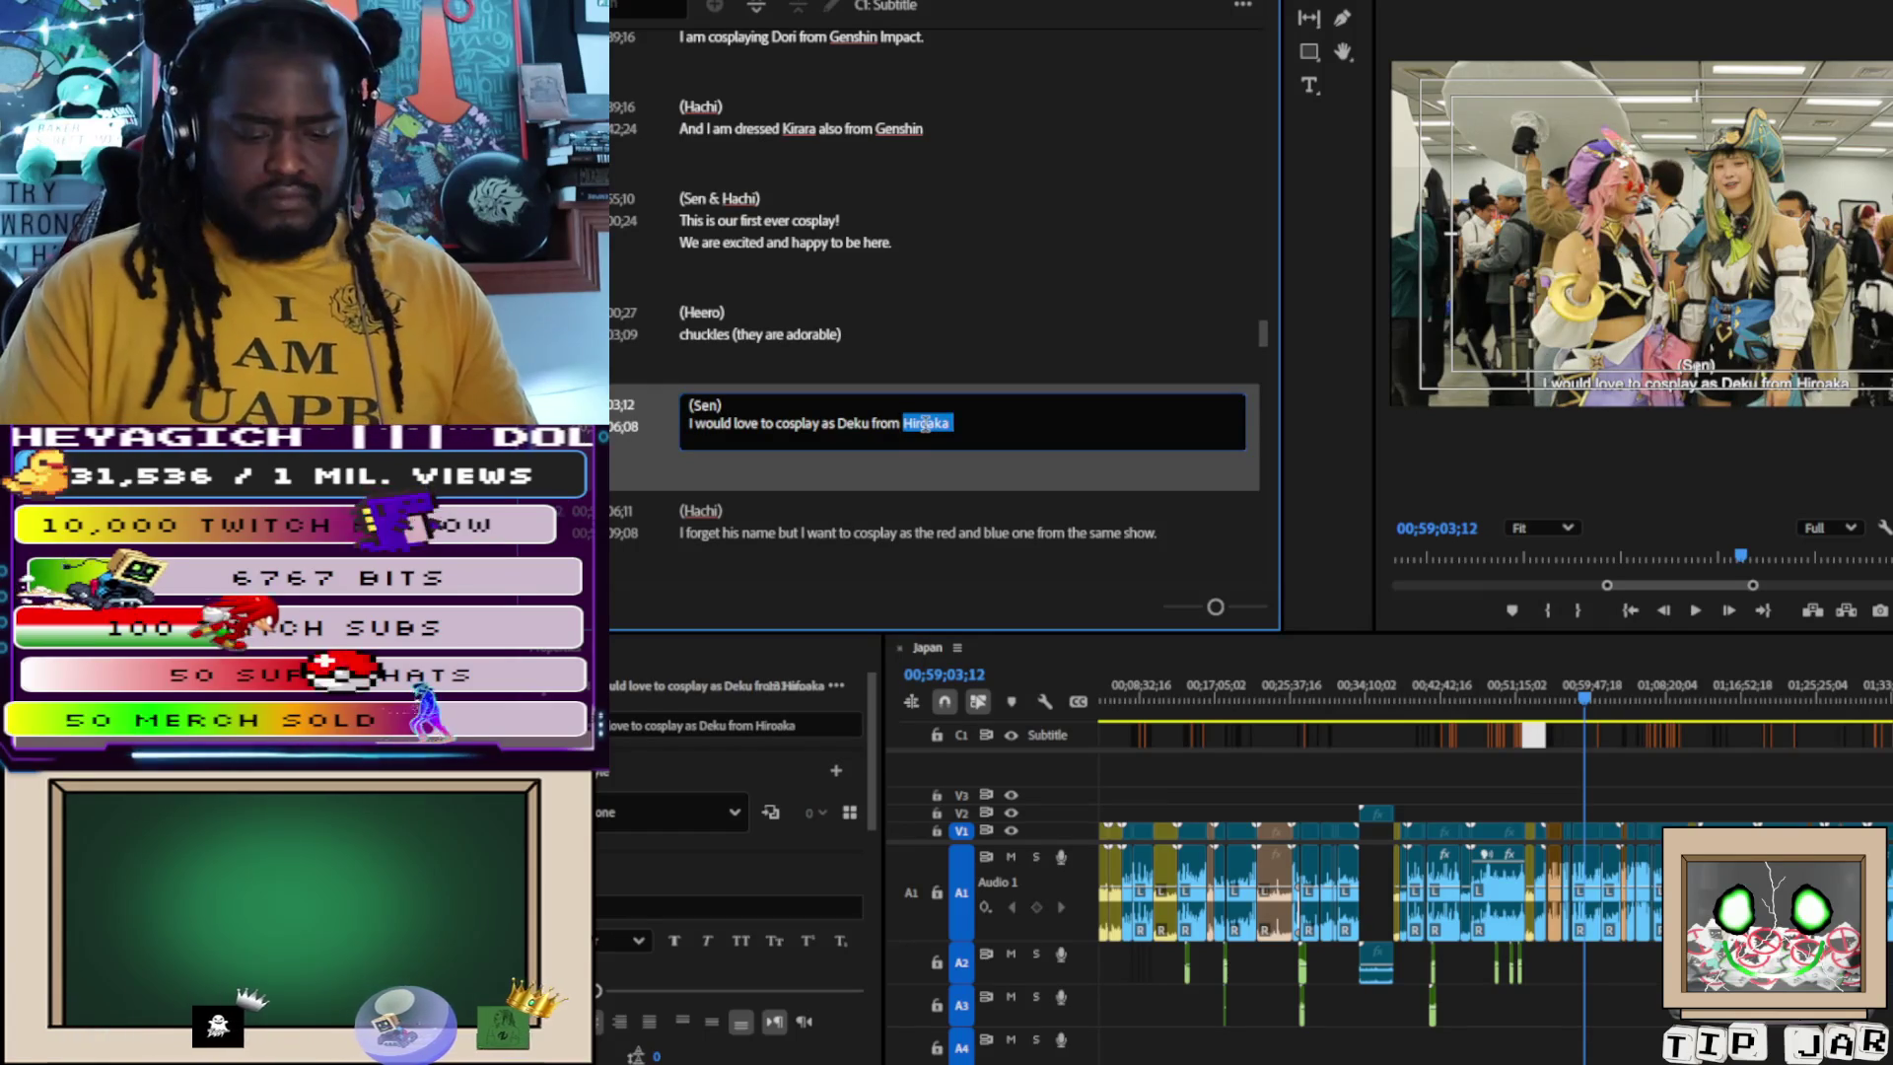
type("MHA")
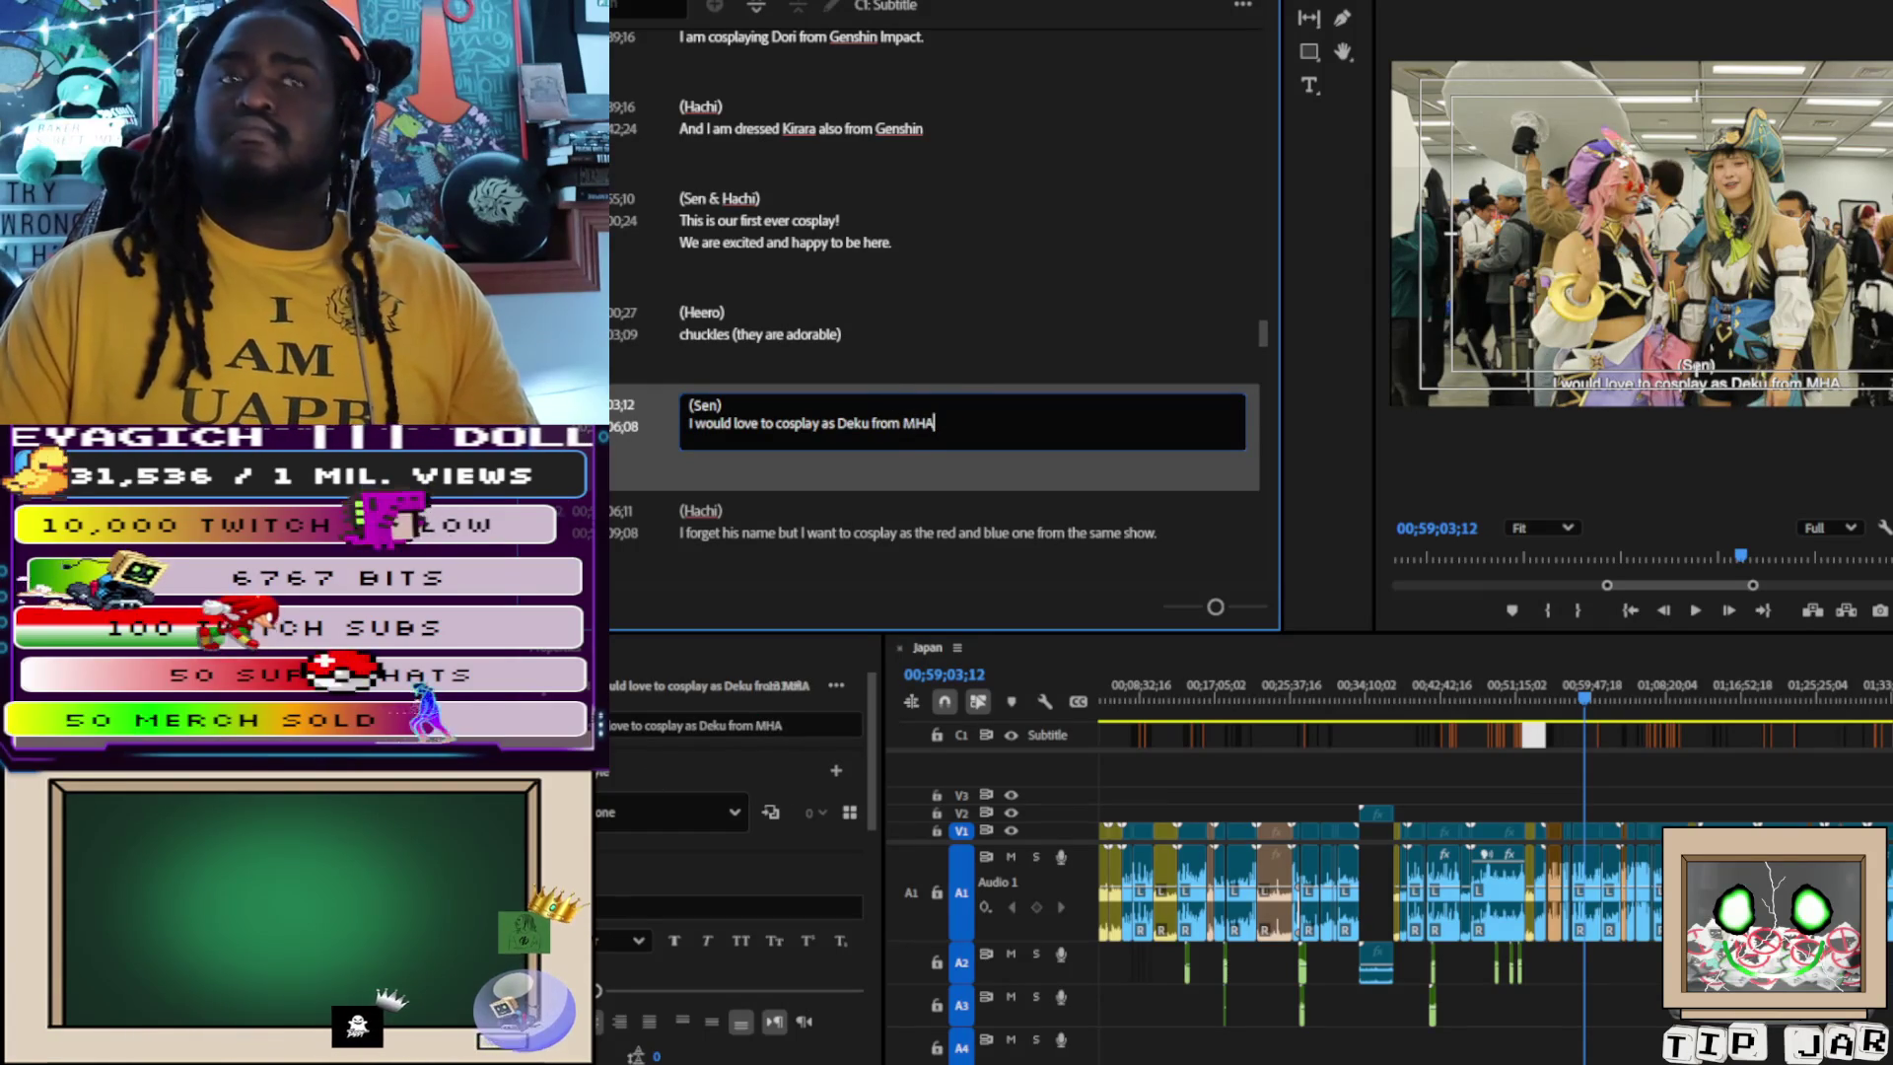
key("Escape")
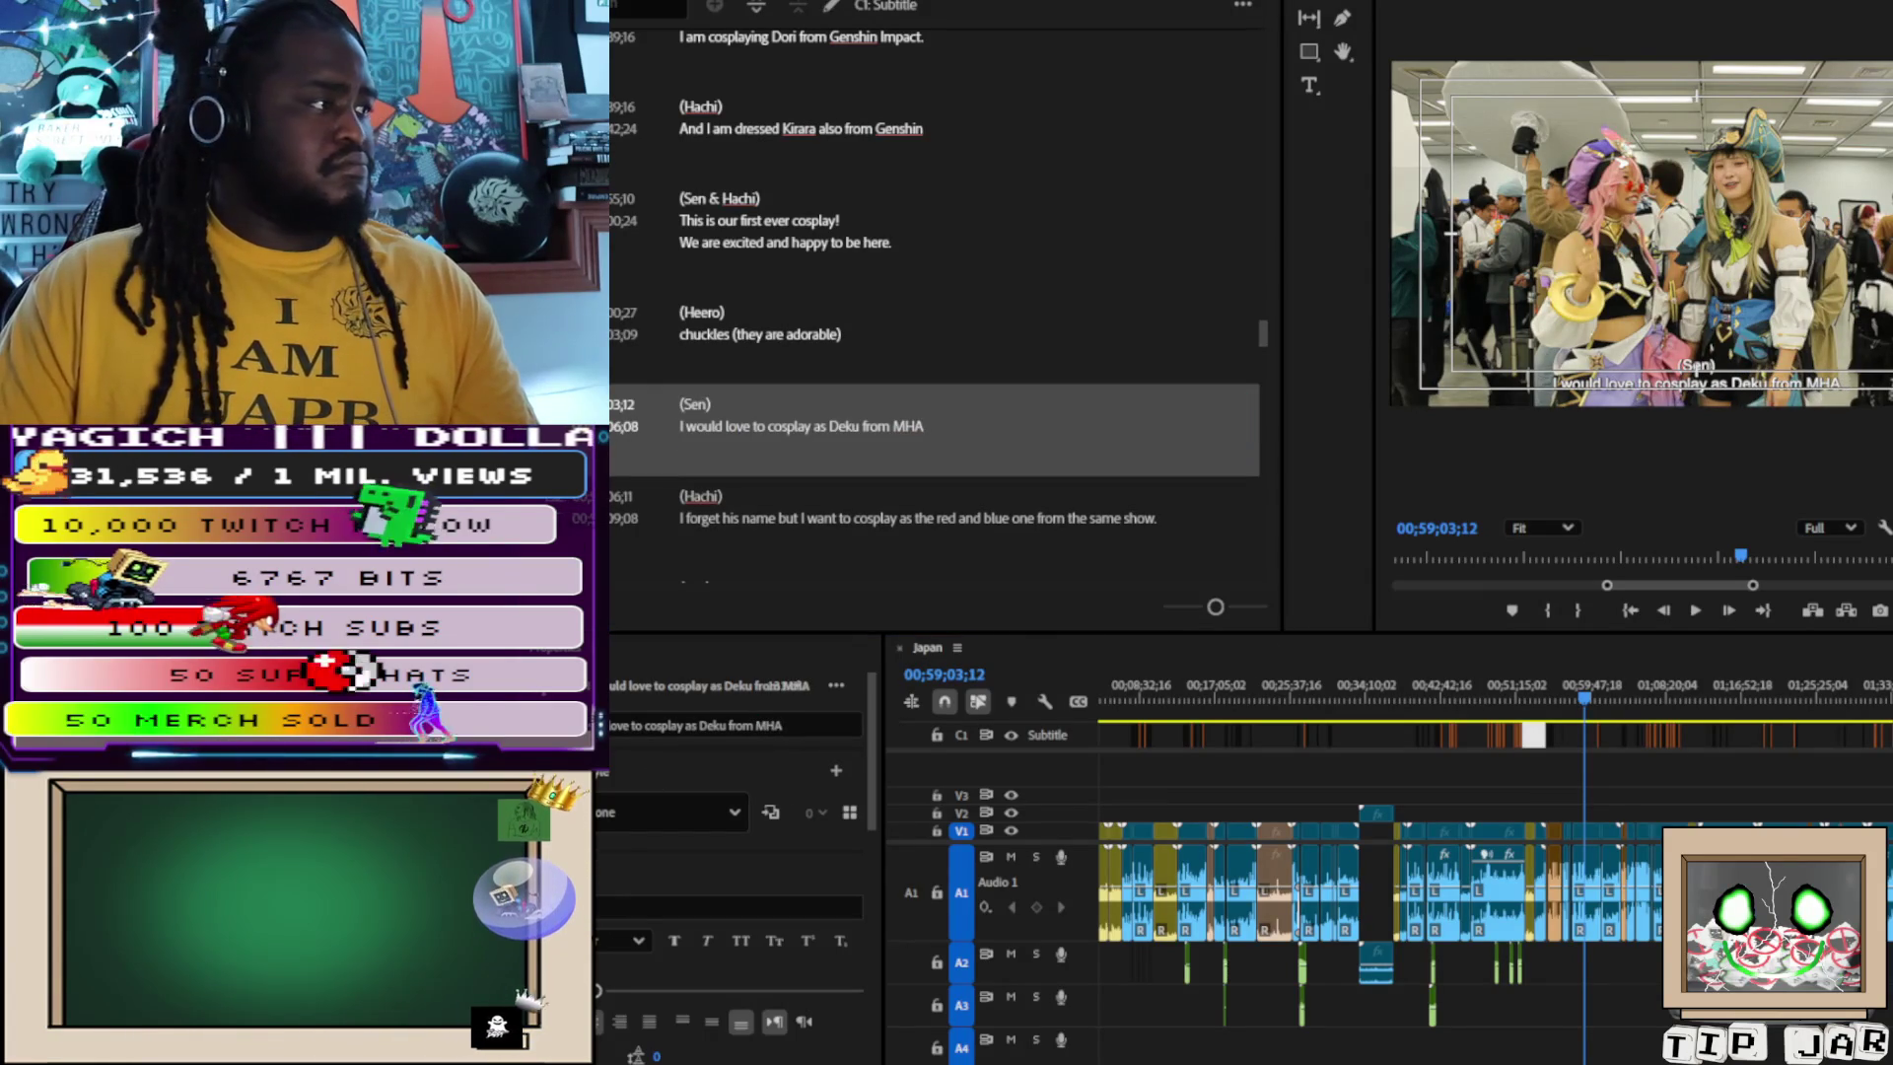